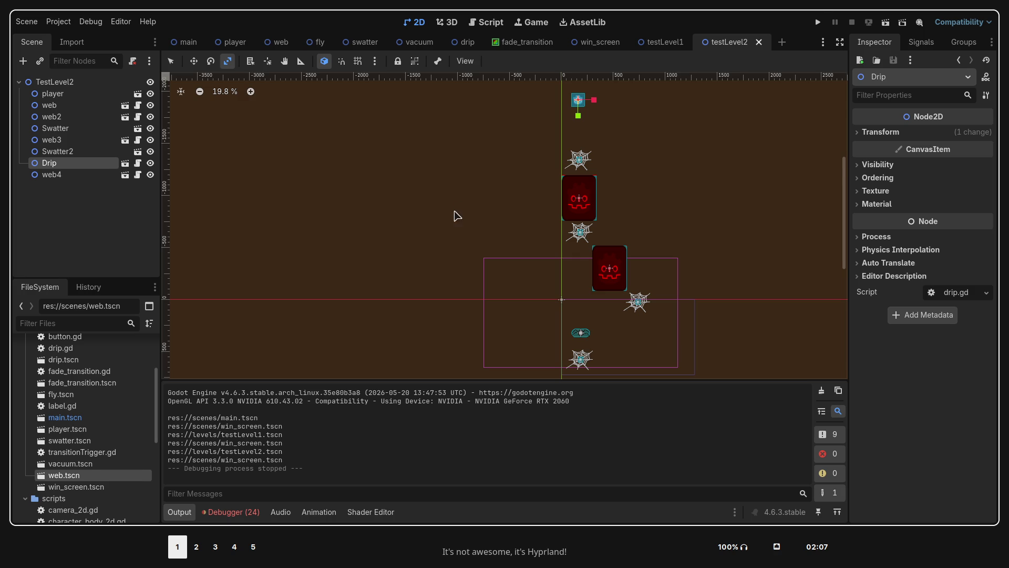
# Run the TestLevel2 scene to playtest it, then stop the game with F8.
pyautogui.click(885, 23)
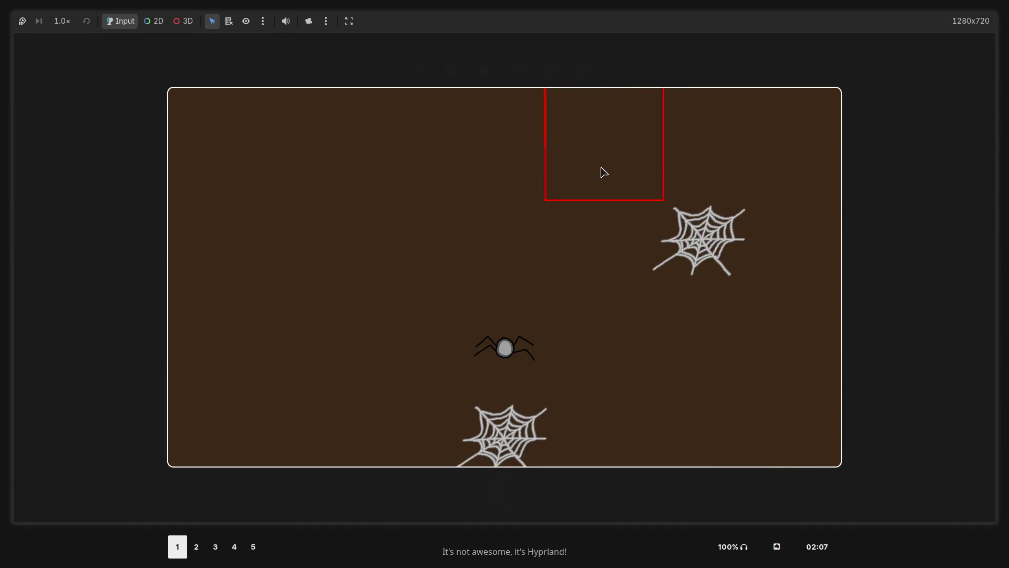
pyautogui.press('F8')
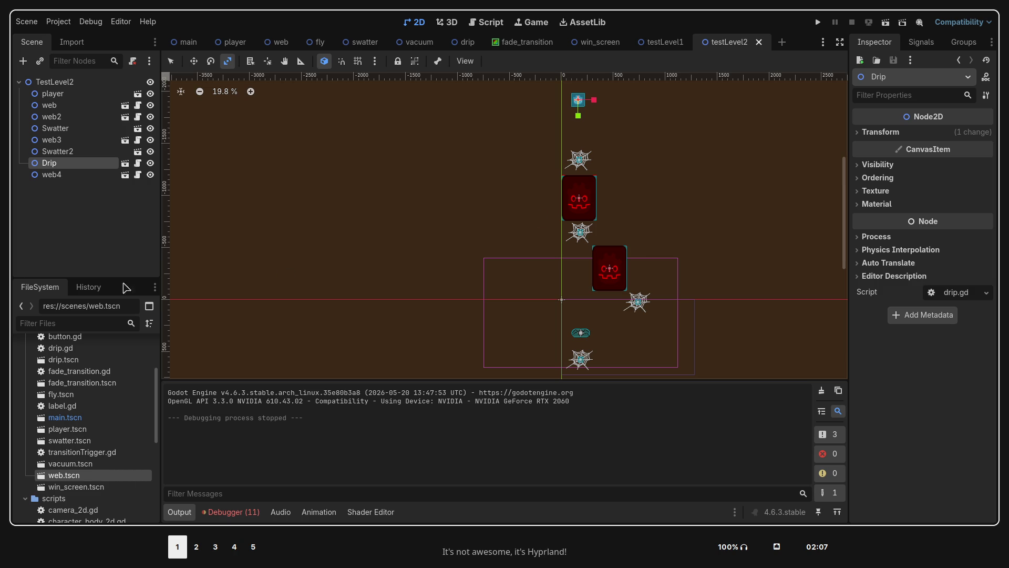
pyautogui.press('super+2')
pyautogui.press('super+1')
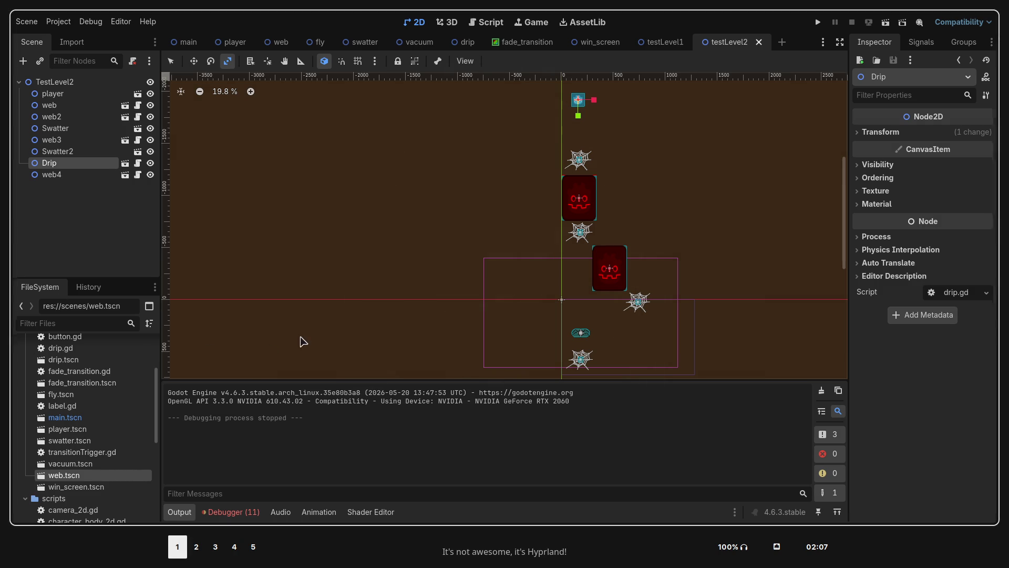
pyautogui.press('super+3')
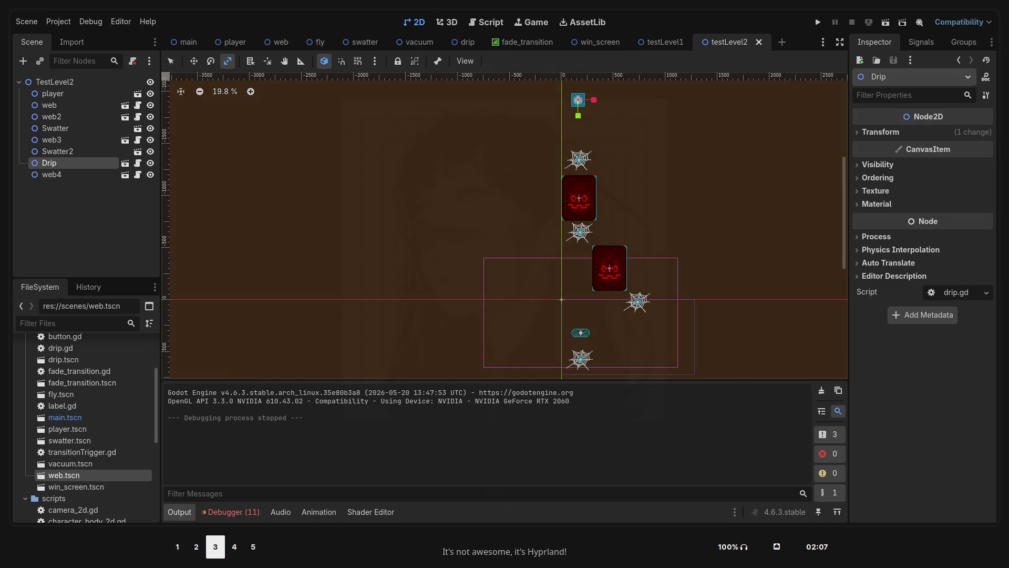